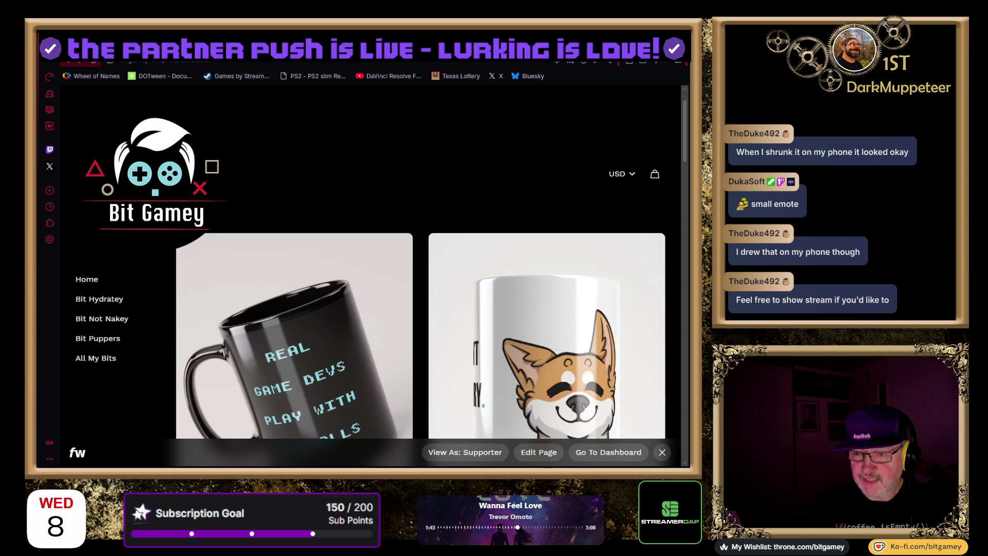
# Browse the local Downloads folder listing in a new tab, then return to the speed-dial page
pyautogui.hotkey('ctrl', 't')
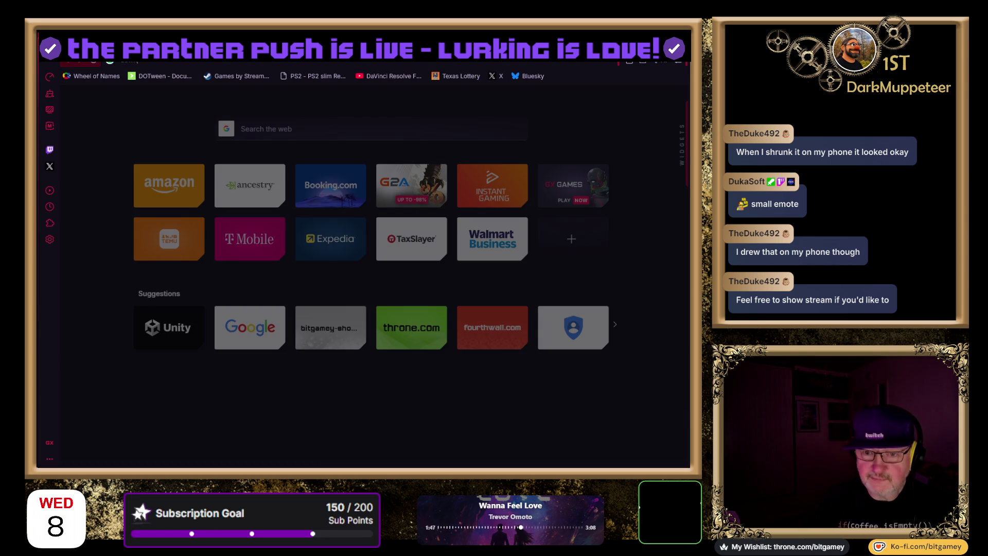
pyautogui.press('Return')
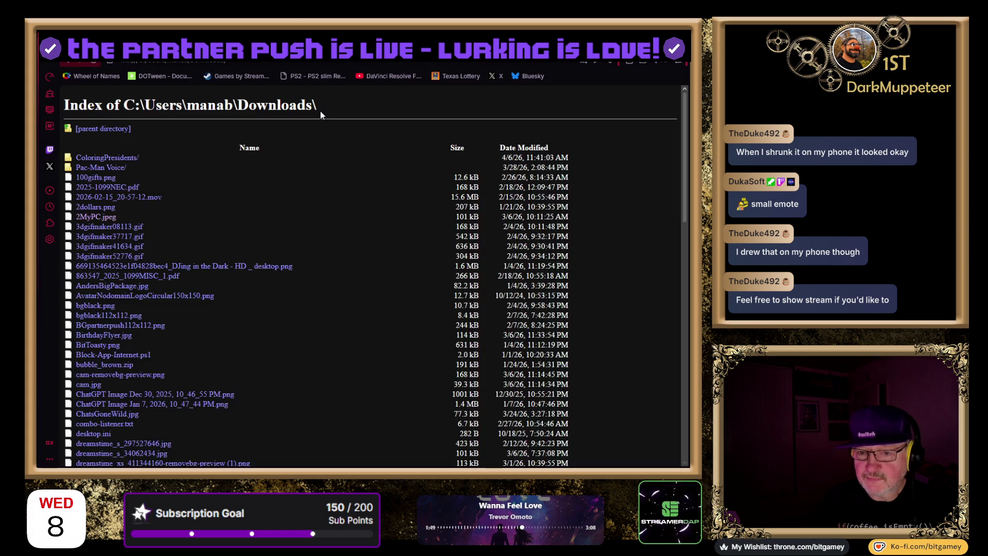
pyautogui.scroll(-7, 360, 212)
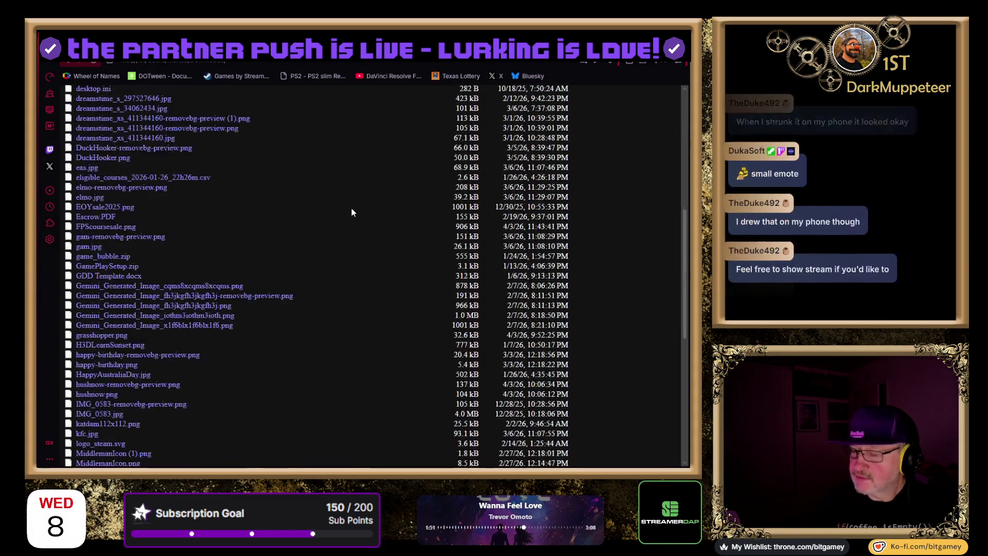
pyautogui.scroll(-3, 338, 215)
pyautogui.scroll(5, 338, 222)
pyautogui.scroll(5, 334, 239)
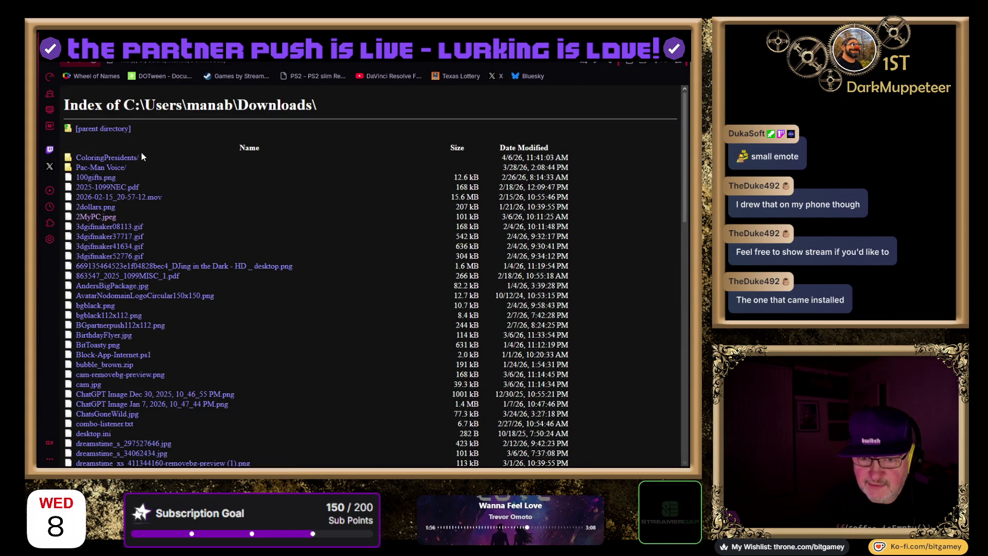
pyautogui.scroll(-2, 288, 221)
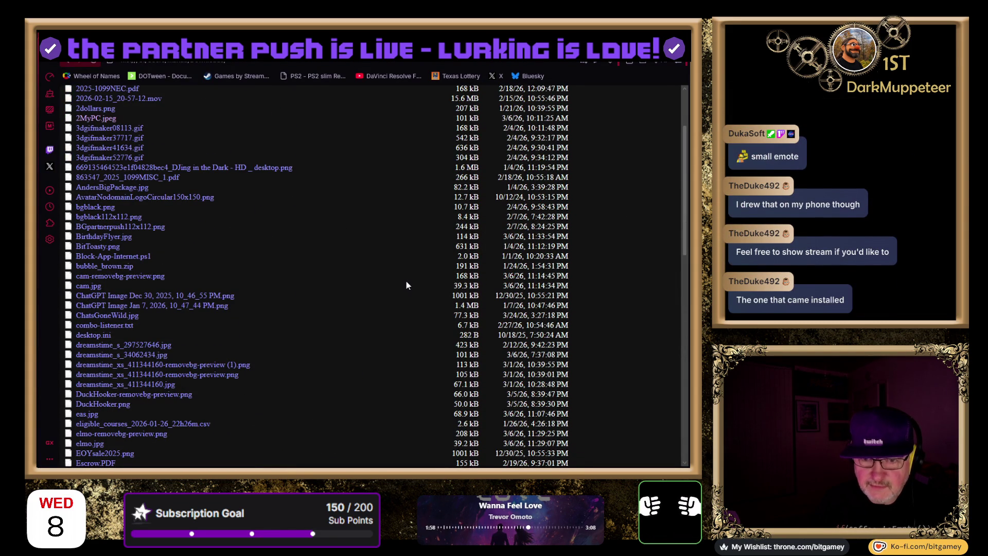
pyautogui.hotkey('ctrl', 't')
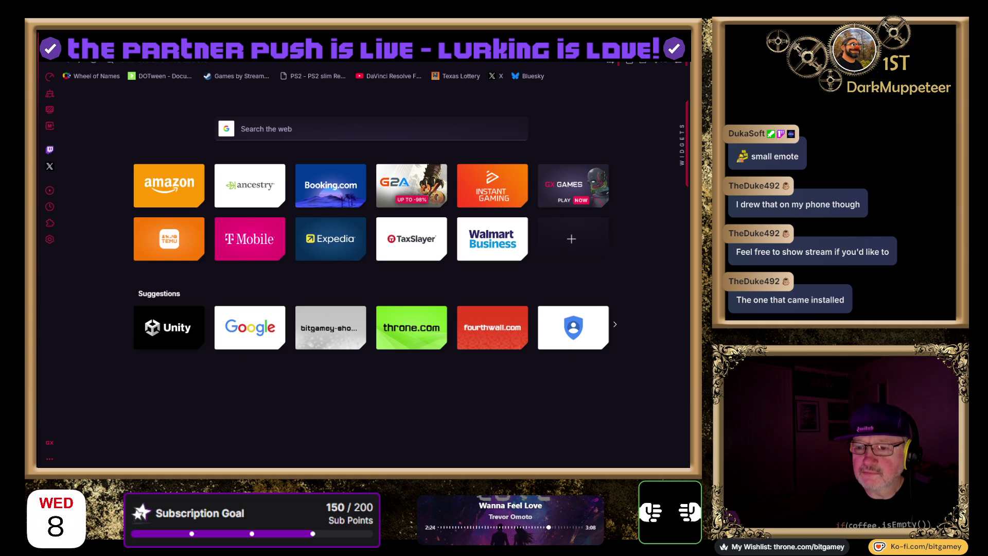
# Load the pasted image URL of the toaster-in-bathtub drawing in the current tab
pyautogui.click(208, 63)
pyautogui.hotkey('ctrl', 'v')
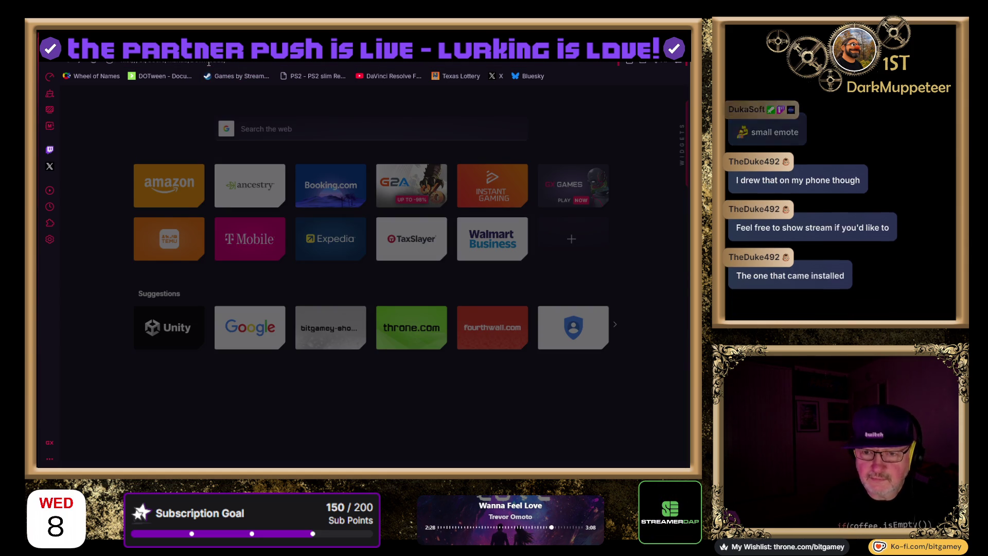
pyautogui.press('Return')
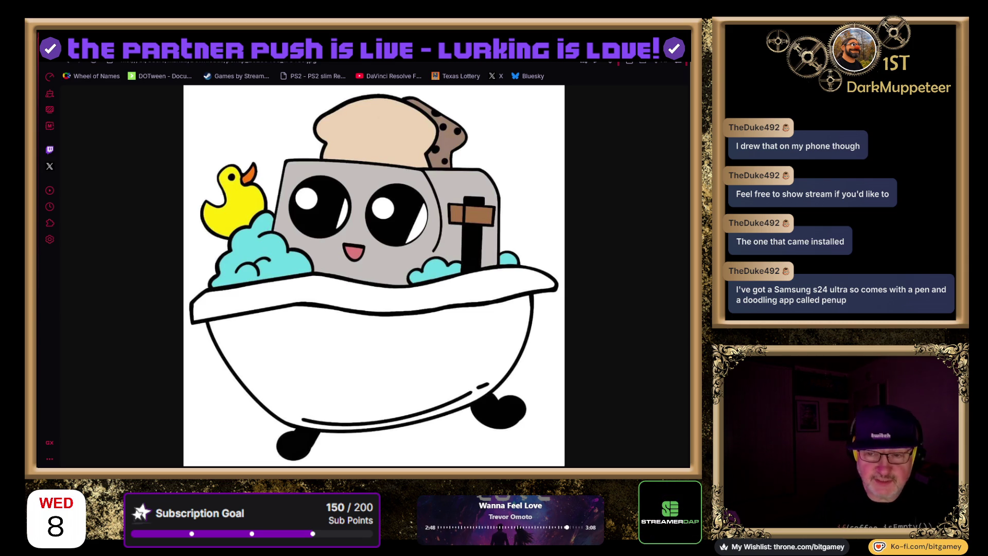
pyautogui.click(237, 75)
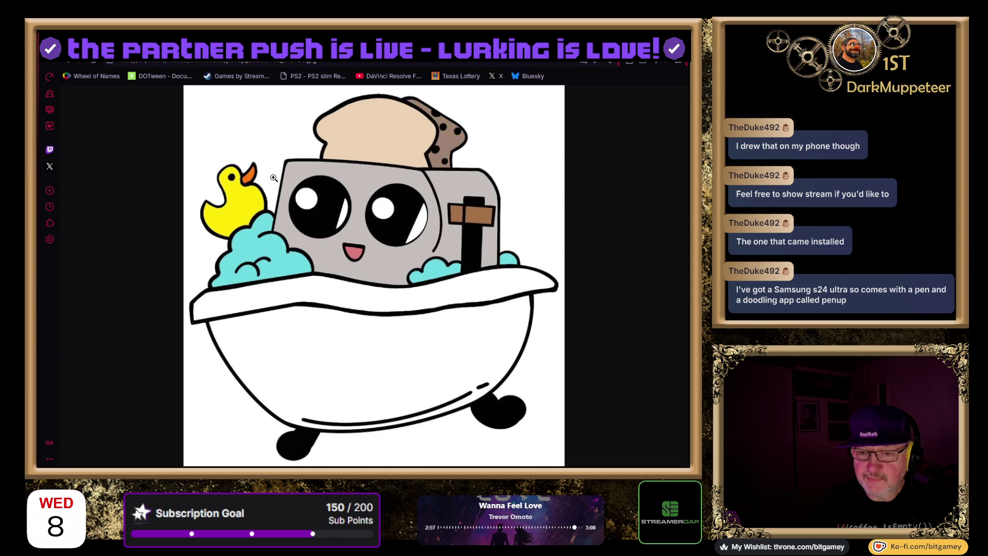
pyautogui.click(354, 207)
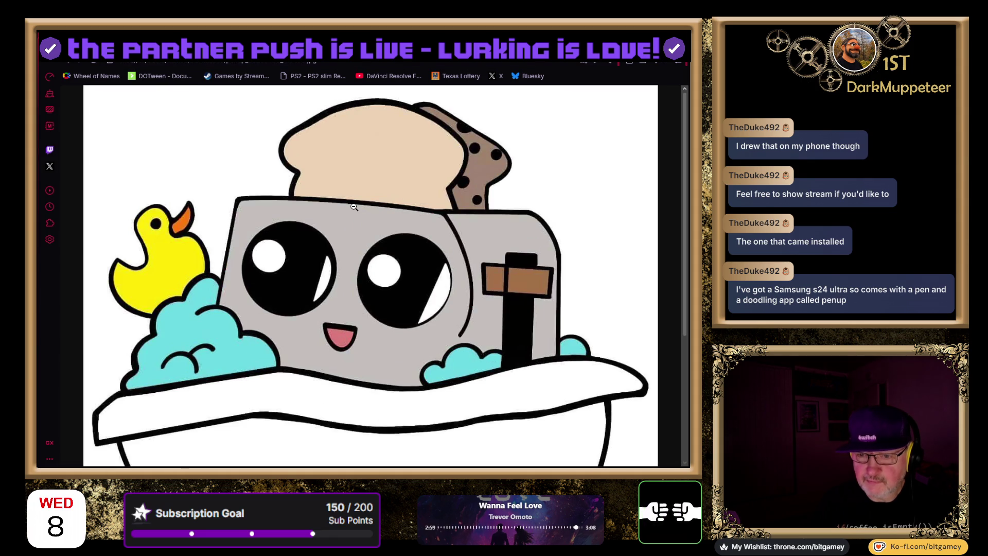
pyautogui.click(328, 280)
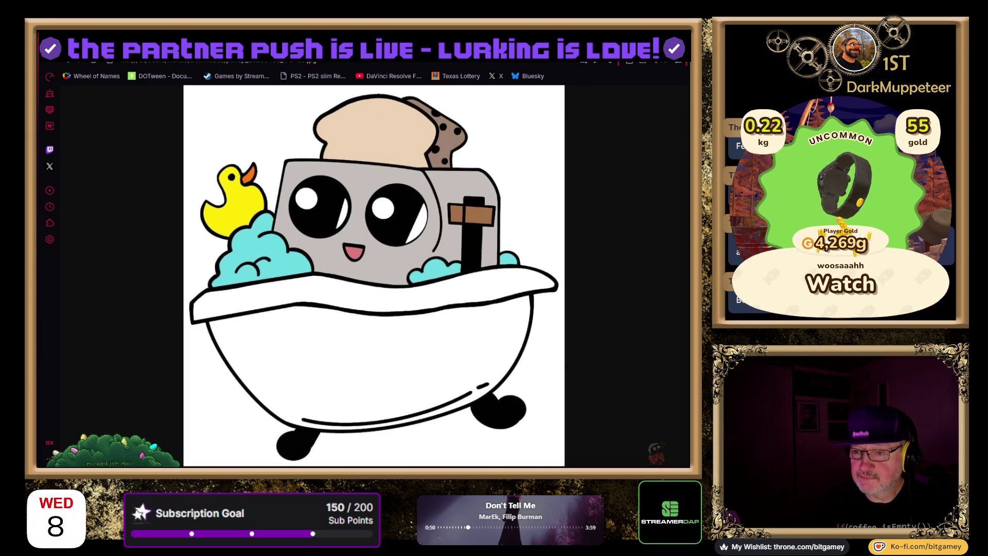
pyautogui.hotkey('ctrl', 'w')
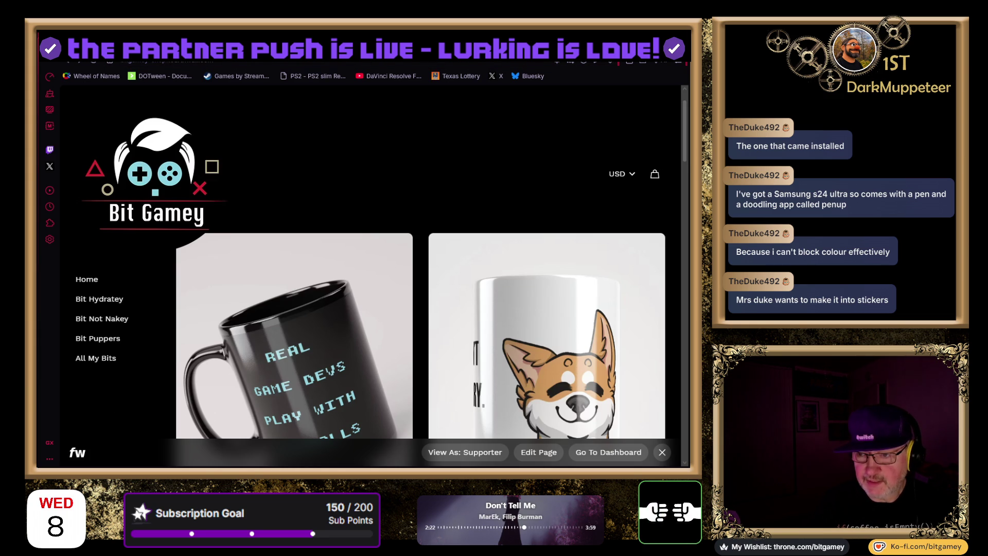
# Switch to the YouTube tab with the 'Crazy Taxi 1-3: All Cities Tour' video
pyautogui.click(519, 52)
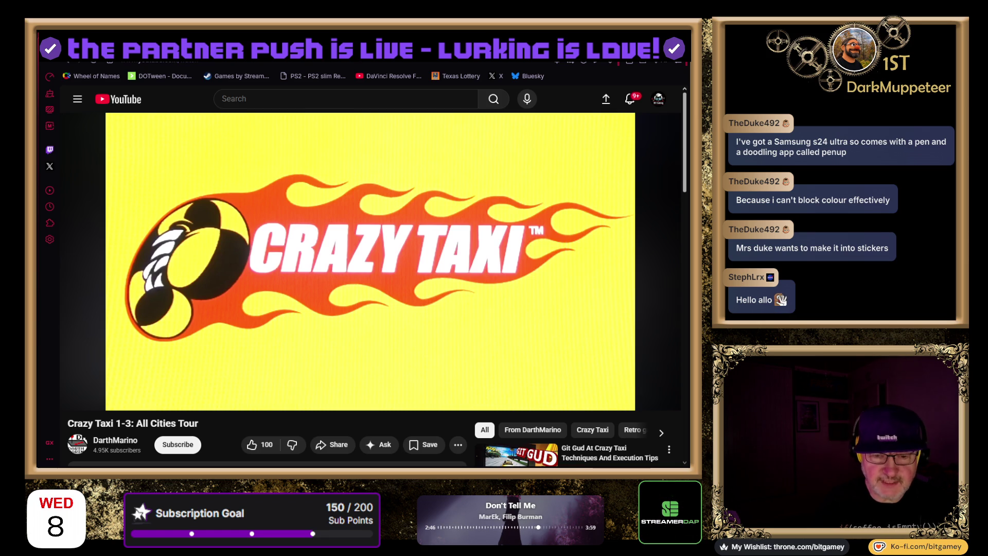
# Switch from the Crazy Taxi video to the Bit Gamey Fourthwall shop tab
pyautogui.hotkey('ctrl', 'Tab')
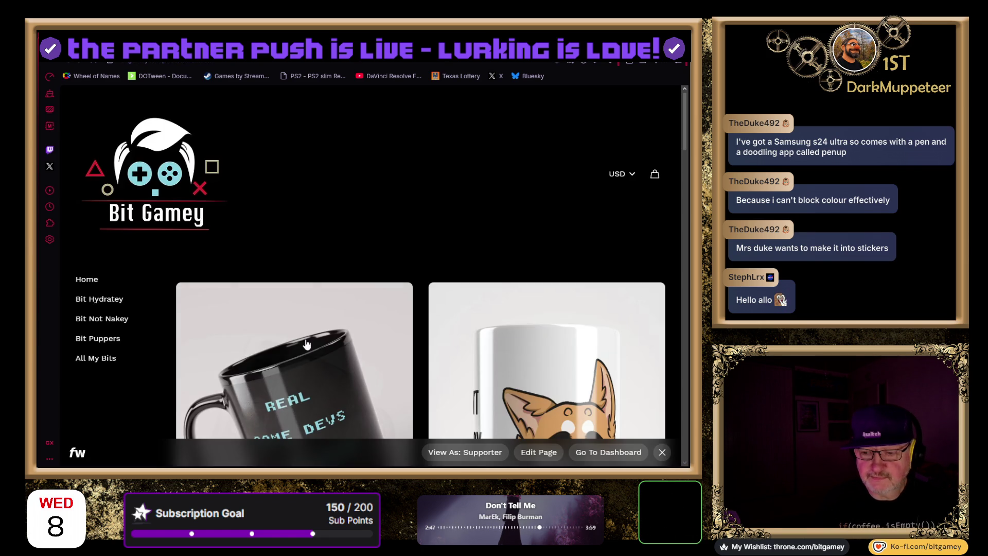
pyautogui.scroll(-15, 306, 343)
pyautogui.scroll(-5, 375, 302)
pyautogui.scroll(1, 375, 302)
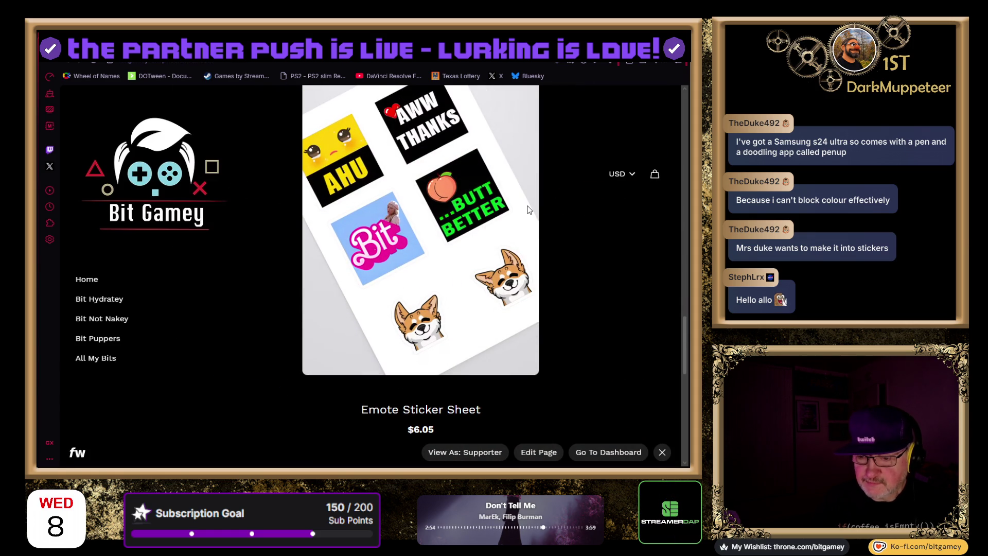
pyautogui.scroll(8, 527, 205)
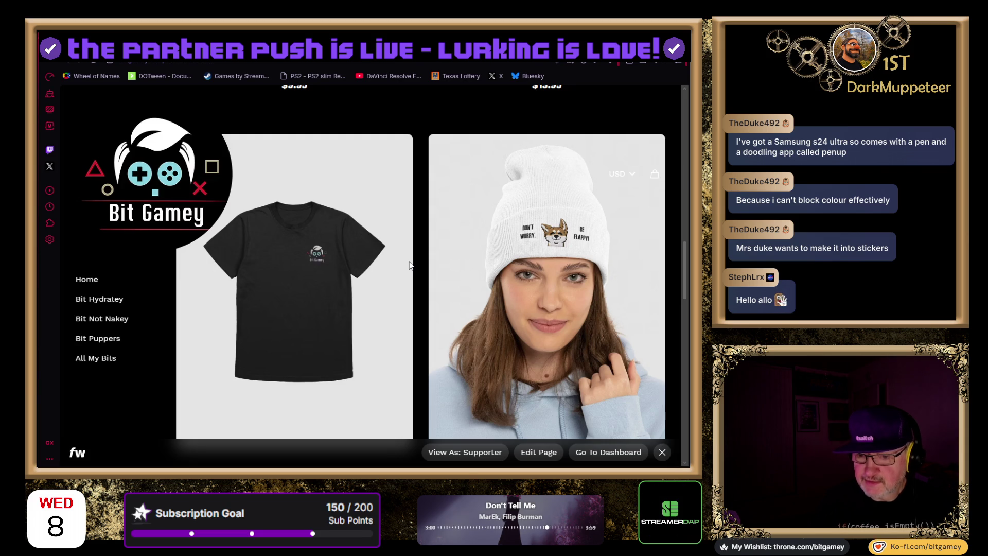
pyautogui.scroll(1, 409, 265)
pyautogui.scroll(4, 409, 265)
pyautogui.scroll(8, 409, 265)
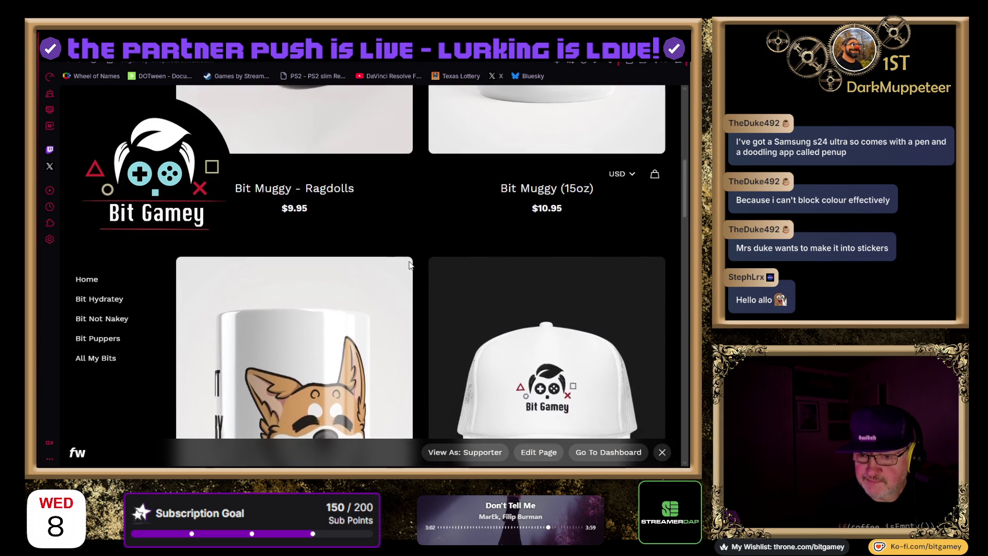
pyautogui.scroll(3, 410, 265)
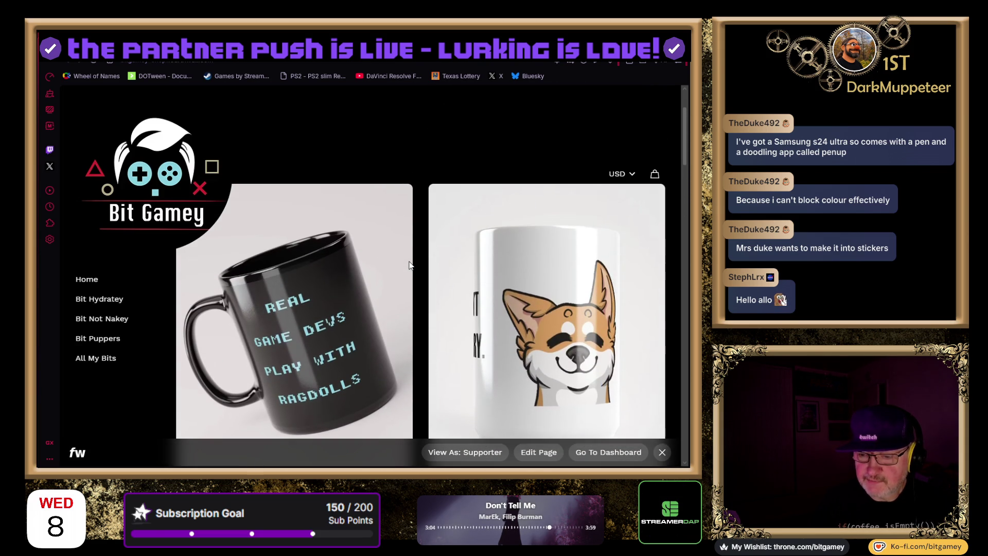
pyautogui.hotkey('ctrl', 'Tab')
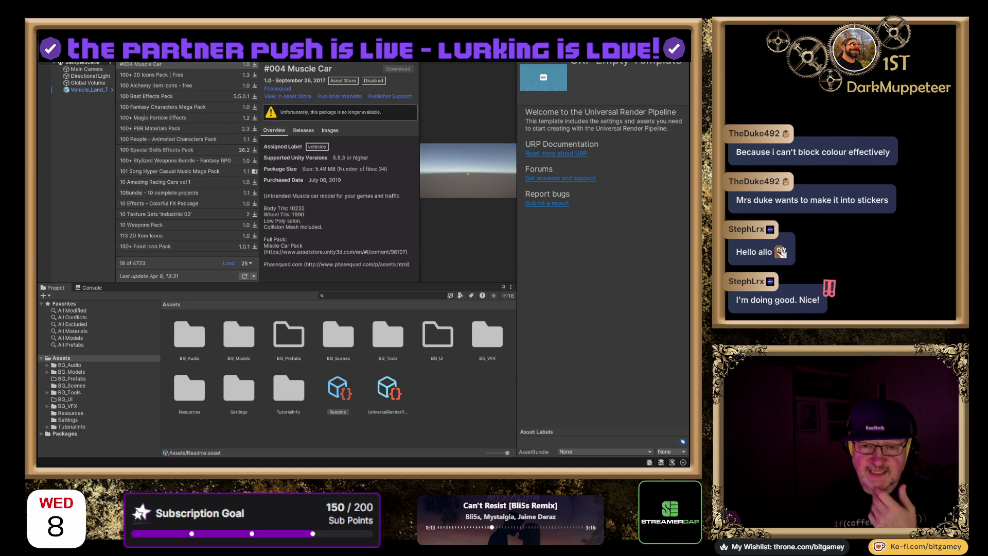
# Bring Unity's Scene view with the yellow taxi back to the front
pyautogui.hotkey('ctrl', '1')
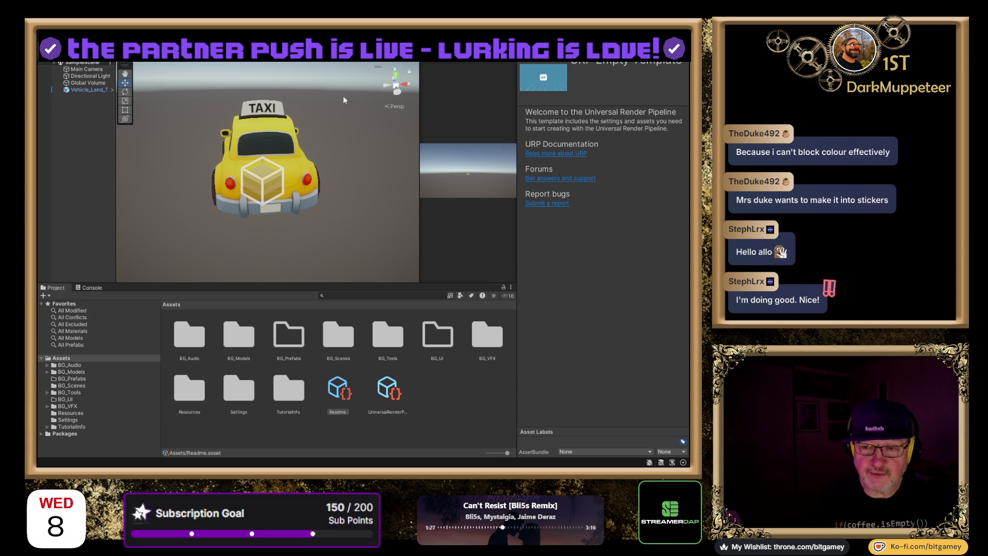
# Snap the Scene view to Back, pan the taxi lower, and select Vehicle_Land_Taxi
pyautogui.click(398, 96)
pyautogui.moveTo(332, 130); pyautogui.dragTo(338, 189)
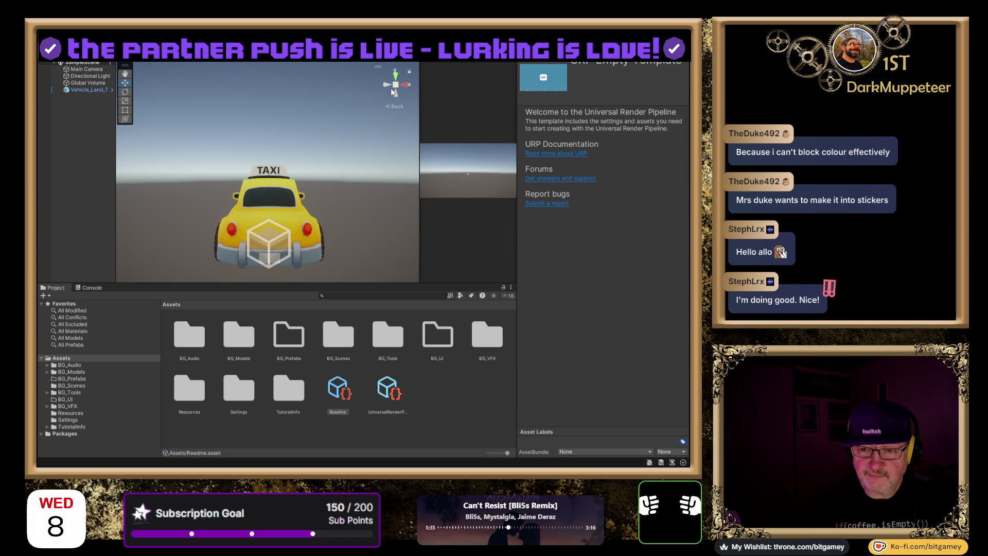
pyautogui.click(87, 91)
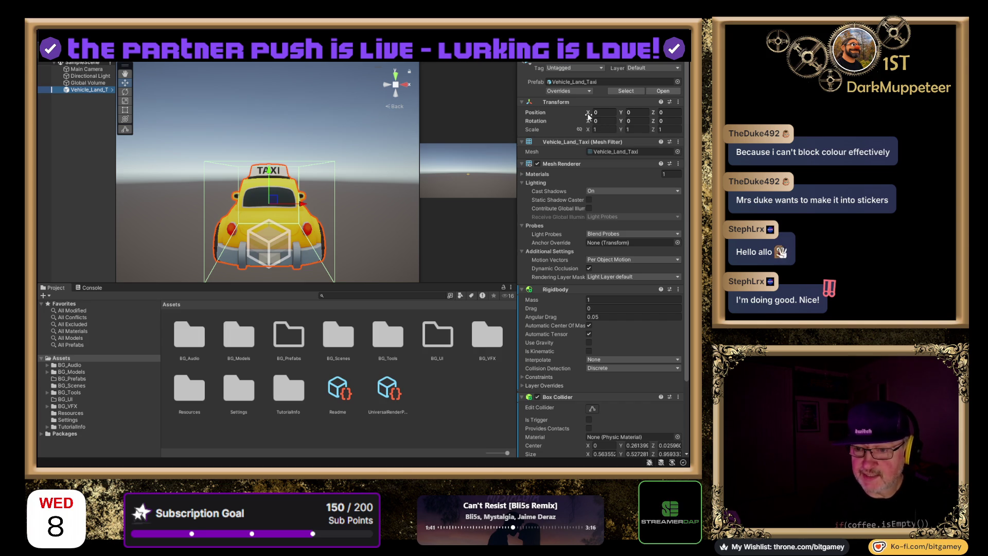
# Move Vehicle_Land_Taxi to Position X 0.41, then toggle orthographic and back to perspective
pyautogui.moveTo(588, 114)
pyautogui.mouseDown()
pyautogui.moveTo(581, 108)
pyautogui.moveTo(597, 112)
pyautogui.mouseUp()
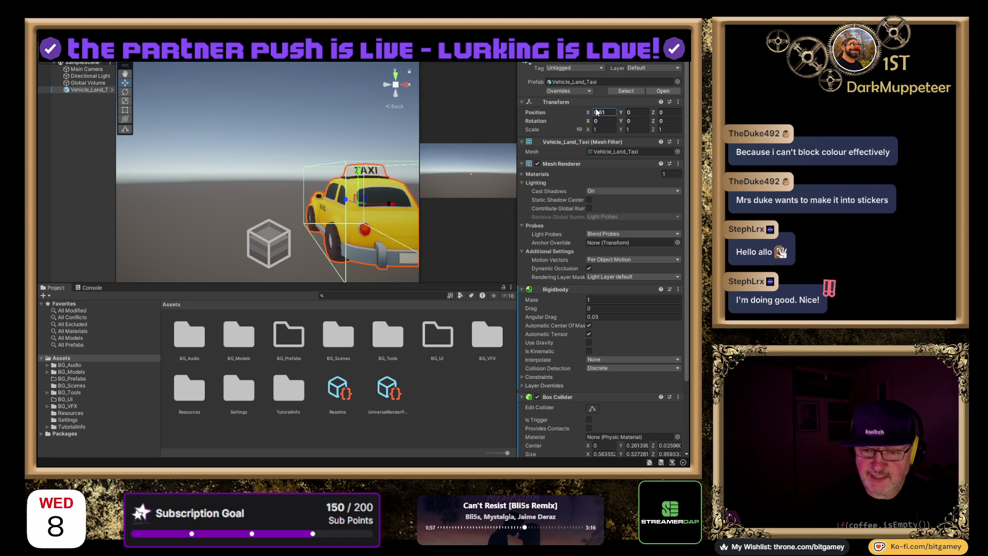
pyautogui.moveTo(597, 112)
pyautogui.mouseDown()
pyautogui.moveTo(573, 107)
pyautogui.moveTo(595, 110)
pyautogui.mouseUp()
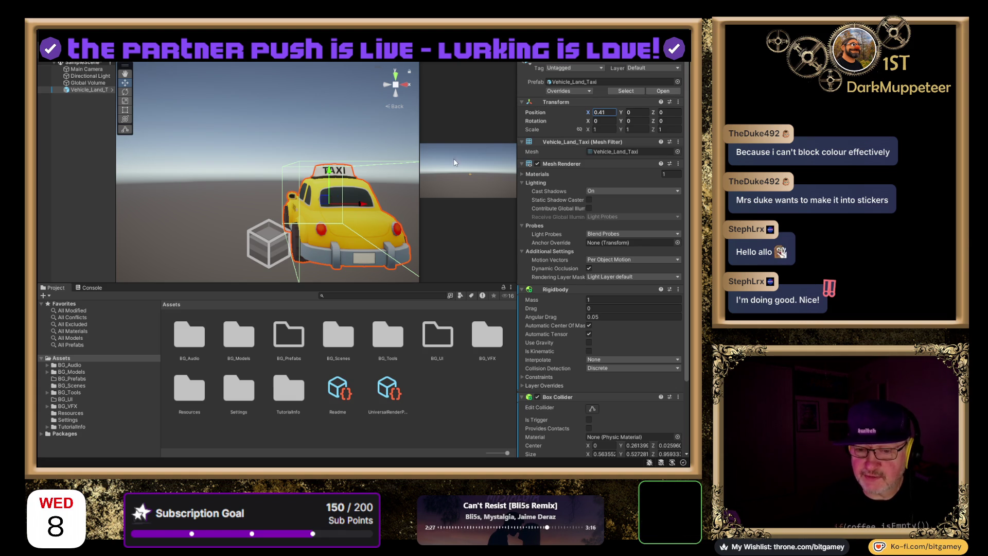
pyautogui.click(397, 85)
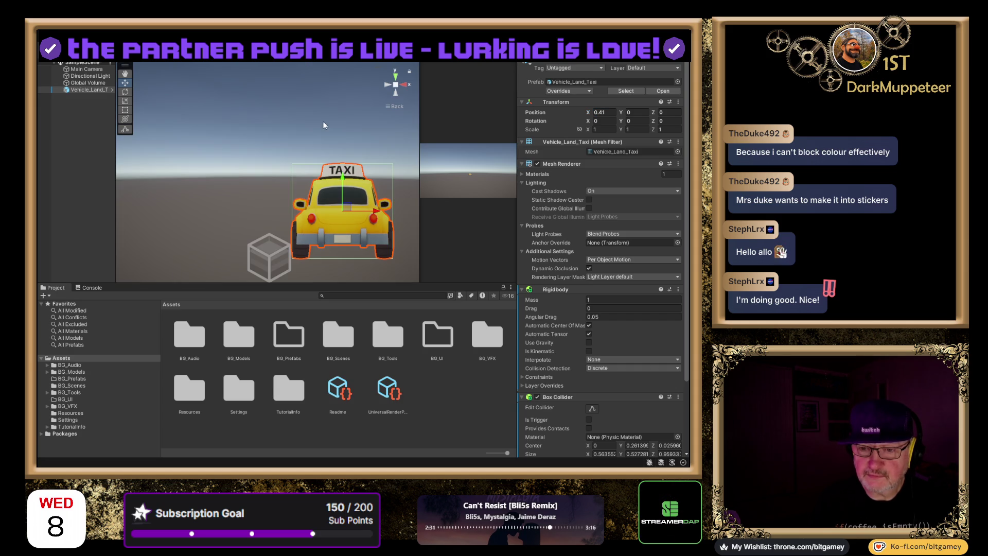
pyautogui.click(396, 85)
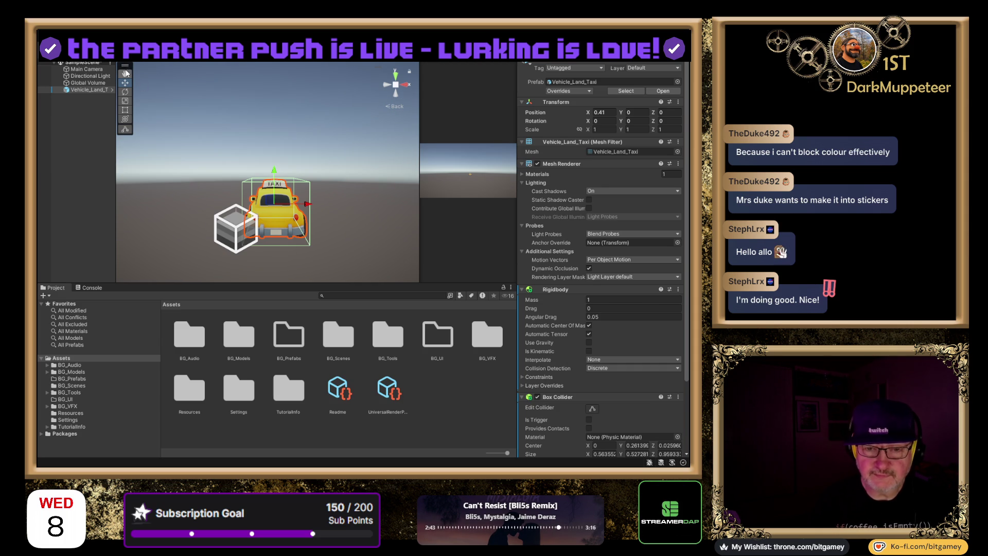
pyautogui.scroll(2, 218, 84)
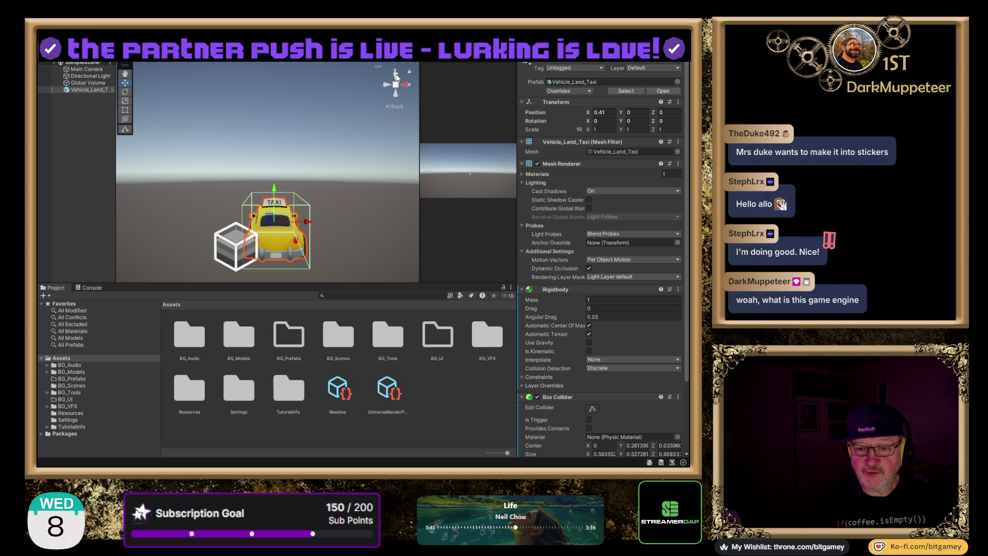
# Switch to Top view and drag the taxi to X 0.579, just right of the cube
pyautogui.click(396, 76)
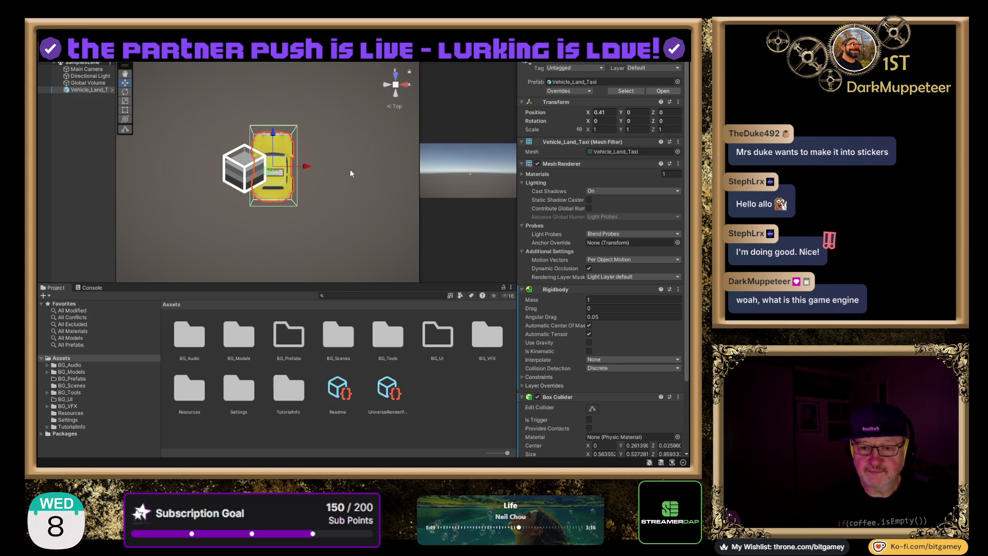
pyautogui.moveTo(306, 166)
pyautogui.mouseDown()
pyautogui.moveTo(375, 168)
pyautogui.moveTo(190, 168)
pyautogui.moveTo(322, 169)
pyautogui.moveTo(285, 169)
pyautogui.moveTo(319, 170)
pyautogui.moveTo(304, 169)
pyautogui.mouseUp()
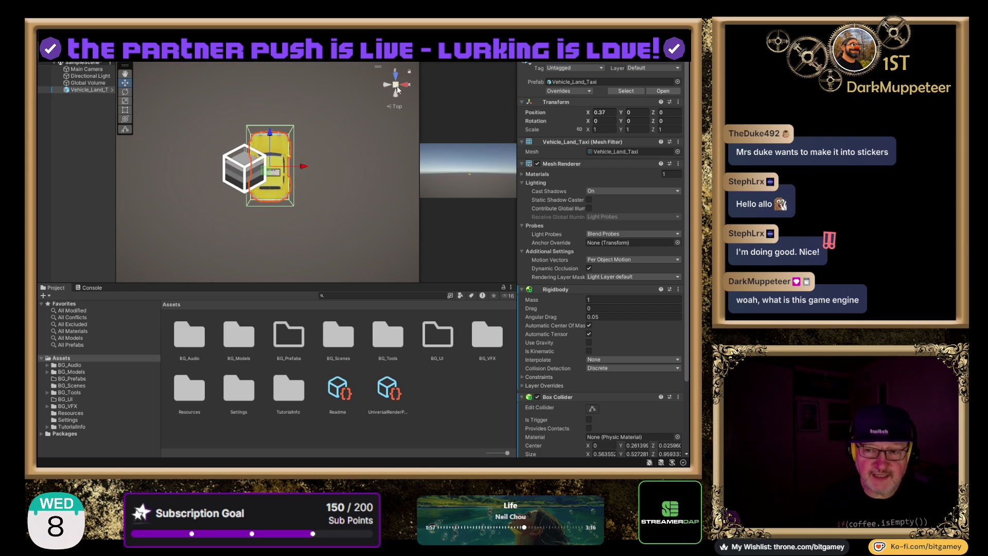
pyautogui.click(396, 85)
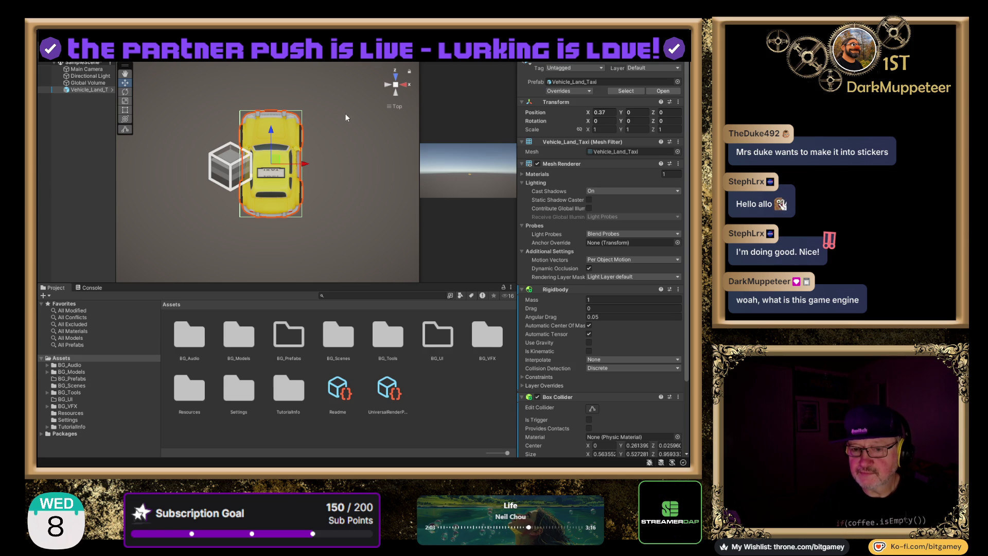
pyautogui.moveTo(307, 163)
pyautogui.mouseDown()
pyautogui.moveTo(224, 163)
pyautogui.moveTo(351, 156)
pyautogui.moveTo(198, 161)
pyautogui.moveTo(357, 159)
pyautogui.moveTo(212, 158)
pyautogui.moveTo(349, 167)
pyautogui.moveTo(187, 162)
pyautogui.moveTo(347, 162)
pyautogui.moveTo(279, 164)
pyautogui.moveTo(295, 164)
pyautogui.mouseUp()
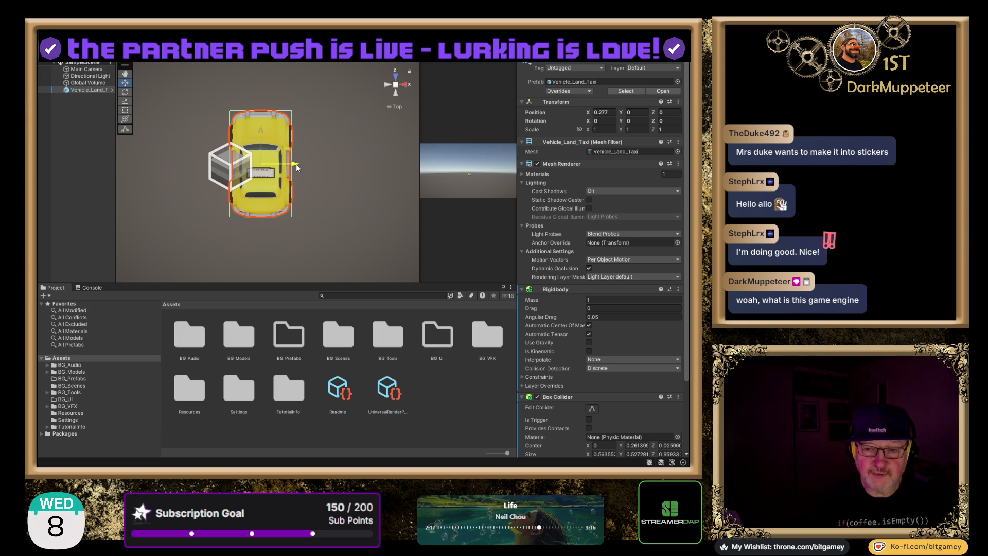
pyautogui.moveTo(295, 164); pyautogui.dragTo(332, 163)
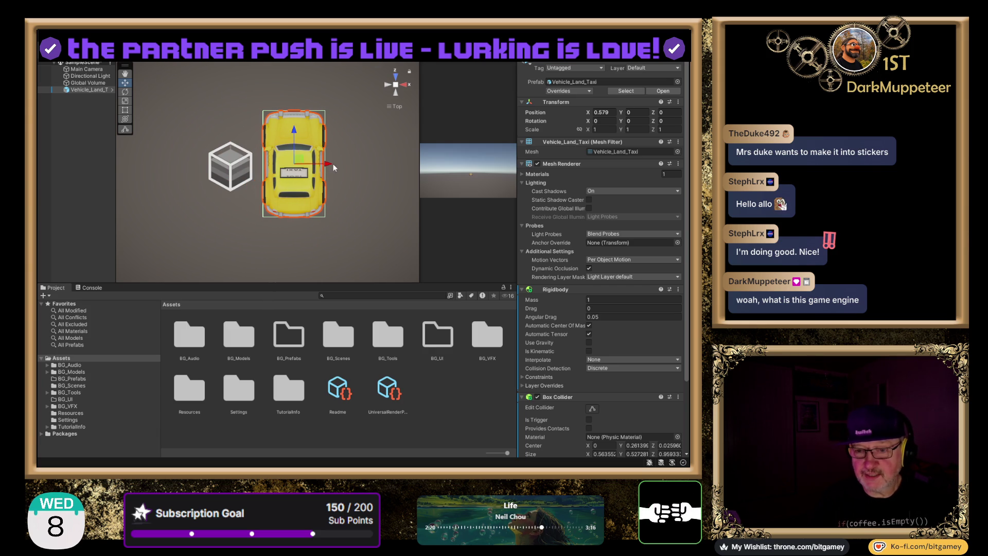
pyautogui.click(396, 85)
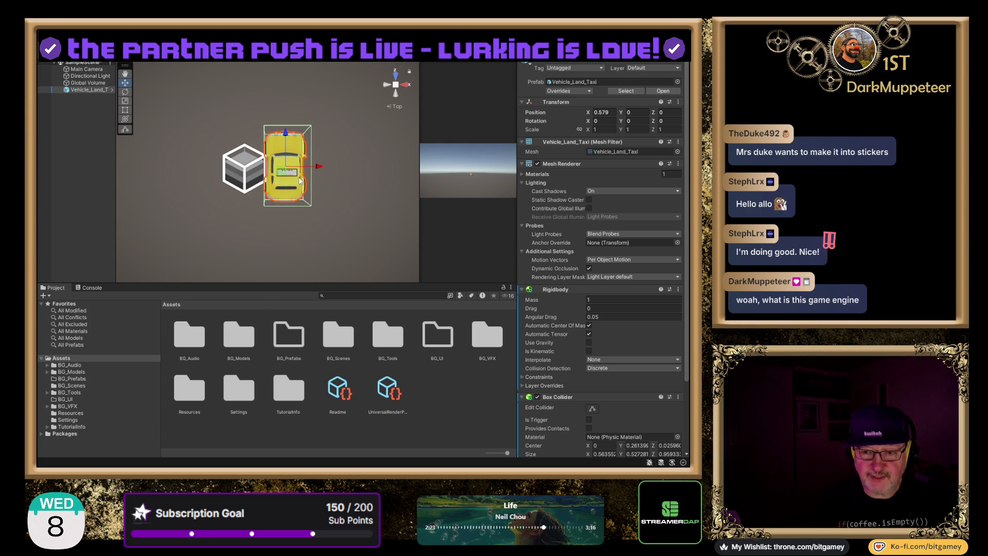
# Slide the taxi to Position X 0.333 near the origin and make the Top view orthographic
pyautogui.moveTo(322, 165)
pyautogui.mouseDown()
pyautogui.moveTo(201, 166)
pyautogui.moveTo(399, 172)
pyautogui.moveTo(183, 159)
pyautogui.moveTo(393, 173)
pyautogui.moveTo(255, 170)
pyautogui.moveTo(281, 176)
pyautogui.mouseUp()
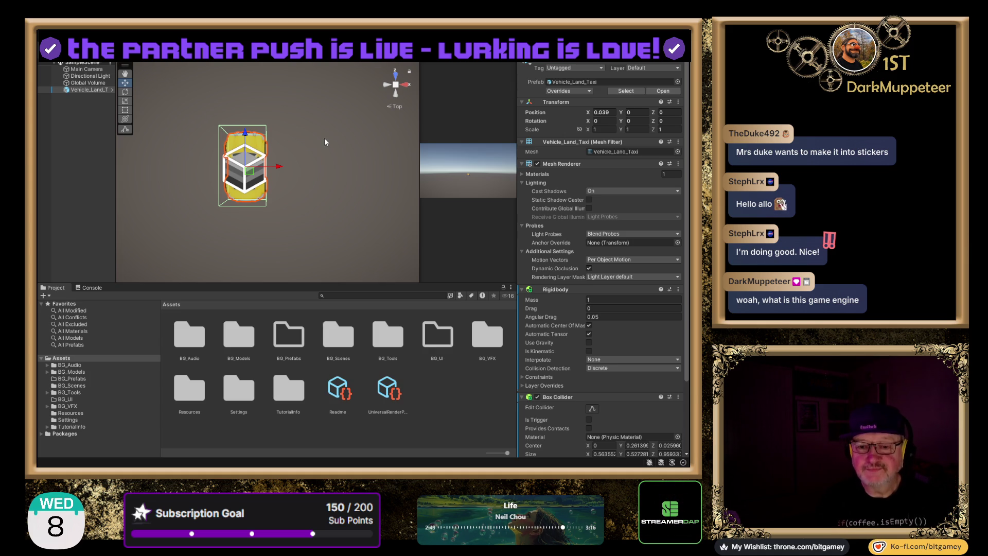
pyautogui.moveTo(319, 140); pyautogui.dragTo(320, 200)
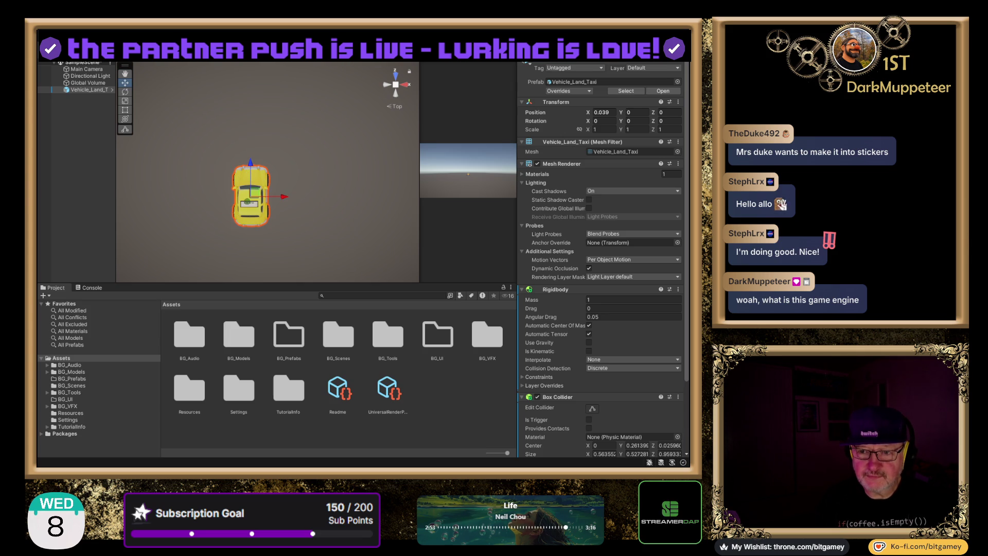
pyautogui.moveTo(281, 200)
pyautogui.mouseDown()
pyautogui.moveTo(212, 197)
pyautogui.moveTo(361, 199)
pyautogui.moveTo(288, 206)
pyautogui.moveTo(301, 204)
pyautogui.mouseUp()
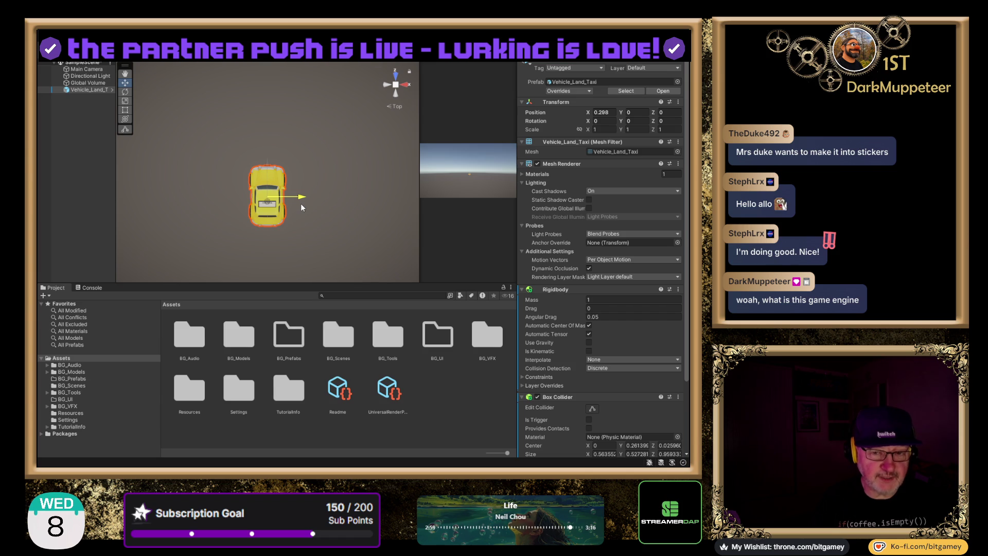
pyautogui.moveTo(301, 207)
pyautogui.mouseDown()
pyautogui.moveTo(237, 208)
pyautogui.moveTo(359, 210)
pyautogui.moveTo(202, 215)
pyautogui.moveTo(359, 213)
pyautogui.moveTo(234, 223)
pyautogui.moveTo(384, 223)
pyautogui.moveTo(189, 223)
pyautogui.moveTo(335, 216)
pyautogui.moveTo(200, 223)
pyautogui.moveTo(394, 225)
pyautogui.moveTo(405, 220)
pyautogui.moveTo(219, 214)
pyautogui.moveTo(429, 214)
pyautogui.moveTo(190, 220)
pyautogui.moveTo(334, 217)
pyautogui.moveTo(297, 214)
pyautogui.mouseUp()
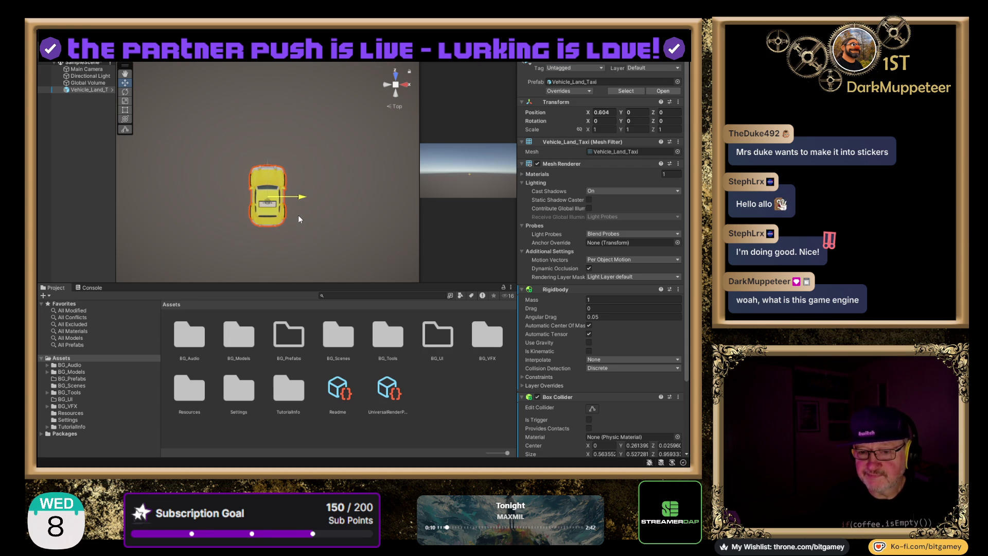
pyautogui.click(394, 84)
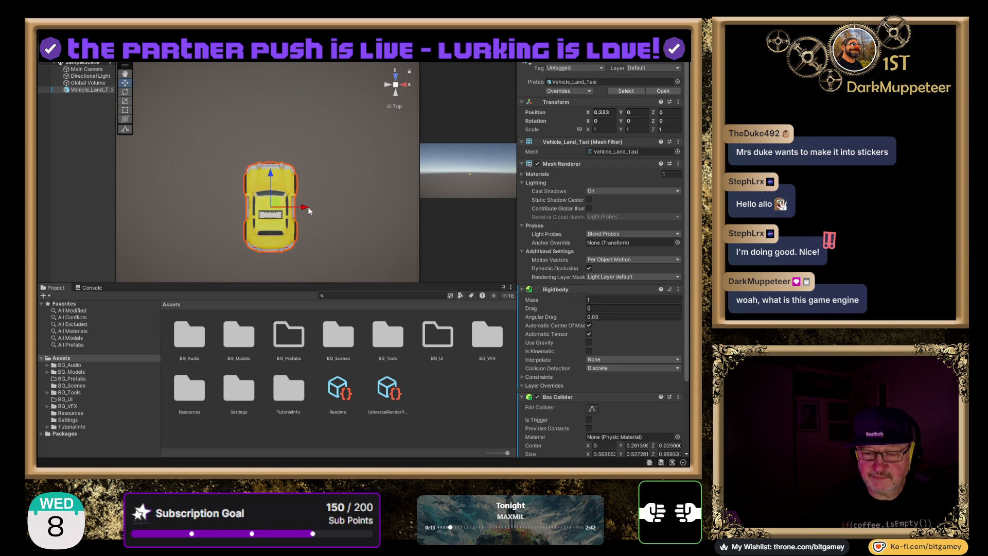